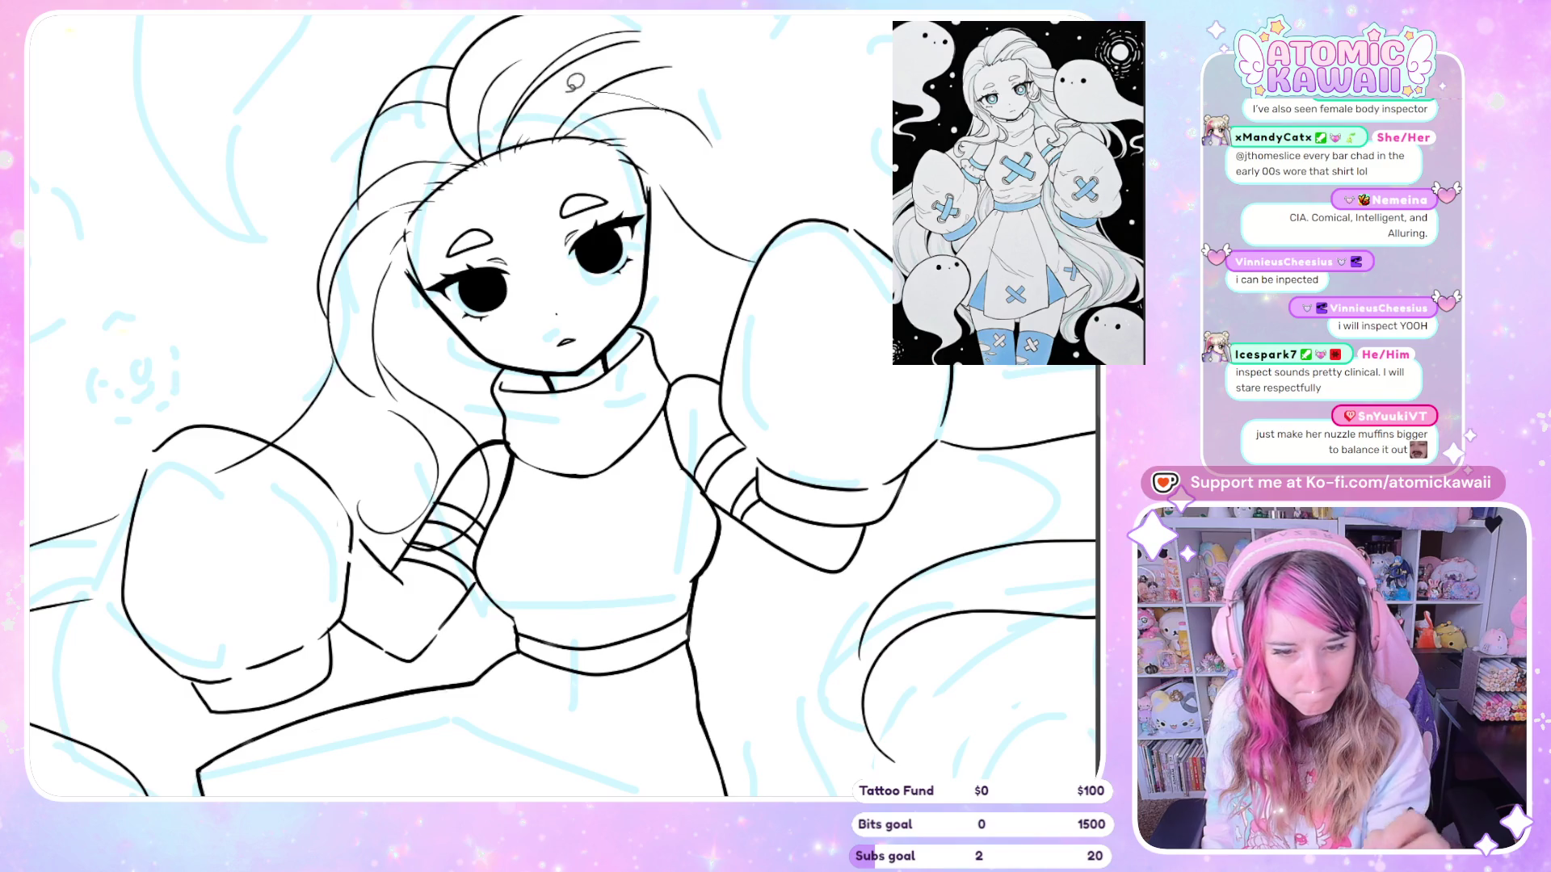
Lasso the girl's head and scale it slightly smaller with a free transform
{"action": "key", "text": "ctrl+a"}
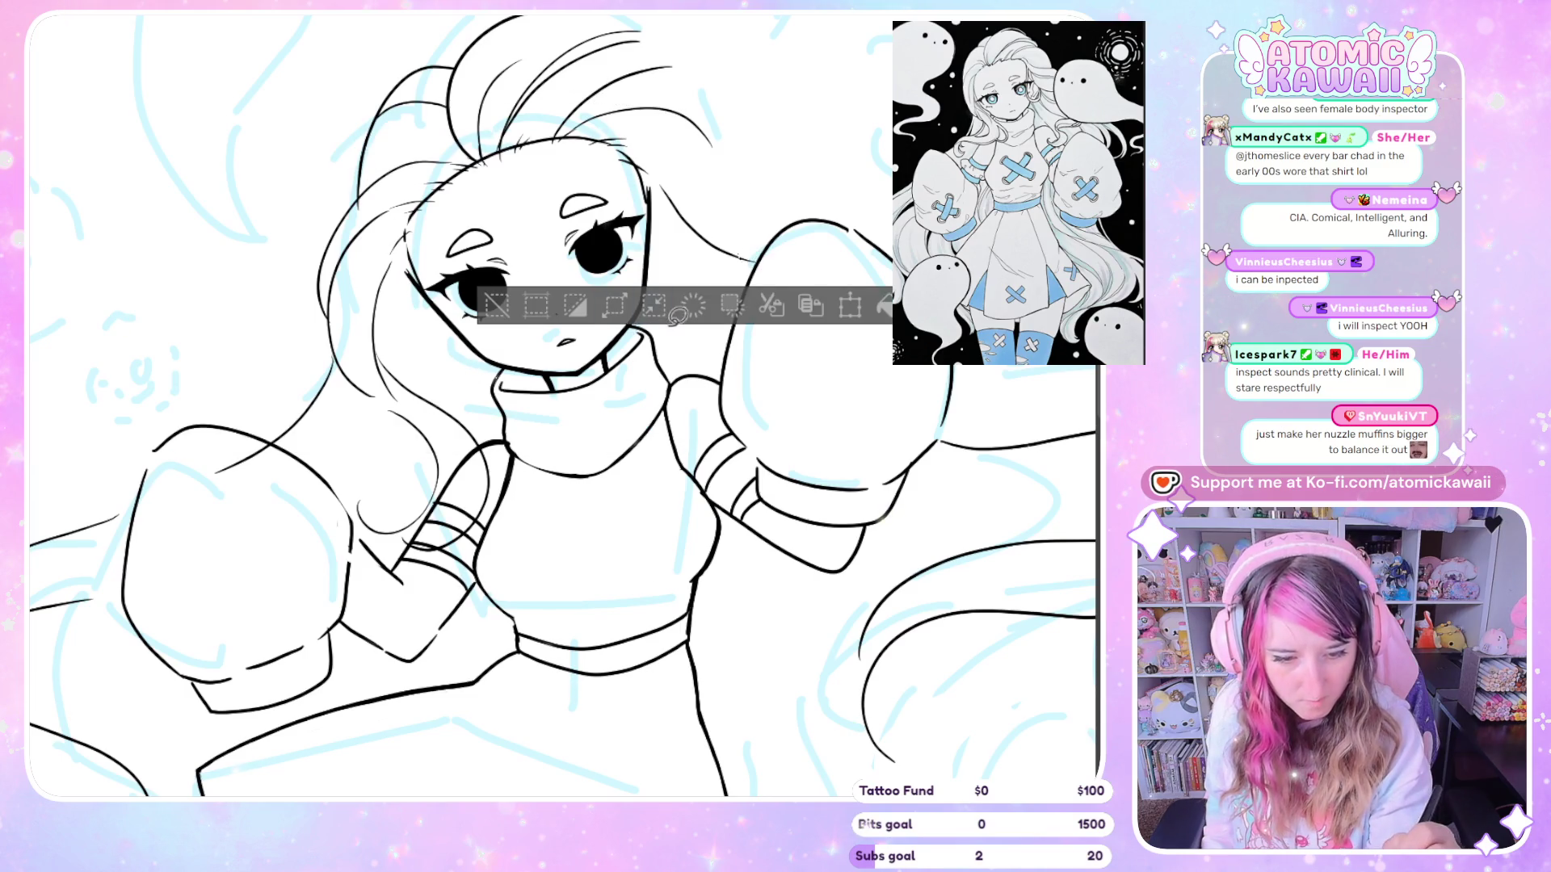
{"action": "key", "text": "ctrl+d"}
{"action": "mouse_move", "coordinate": [625, 340]}
{"action": "left_mouse_down"}
{"action": "mouse_move", "coordinate": [548, 379]}
{"action": "mouse_move", "coordinate": [404, 138]}
{"action": "left_mouse_up"}
{"action": "key", "text": "ctrl+t"}
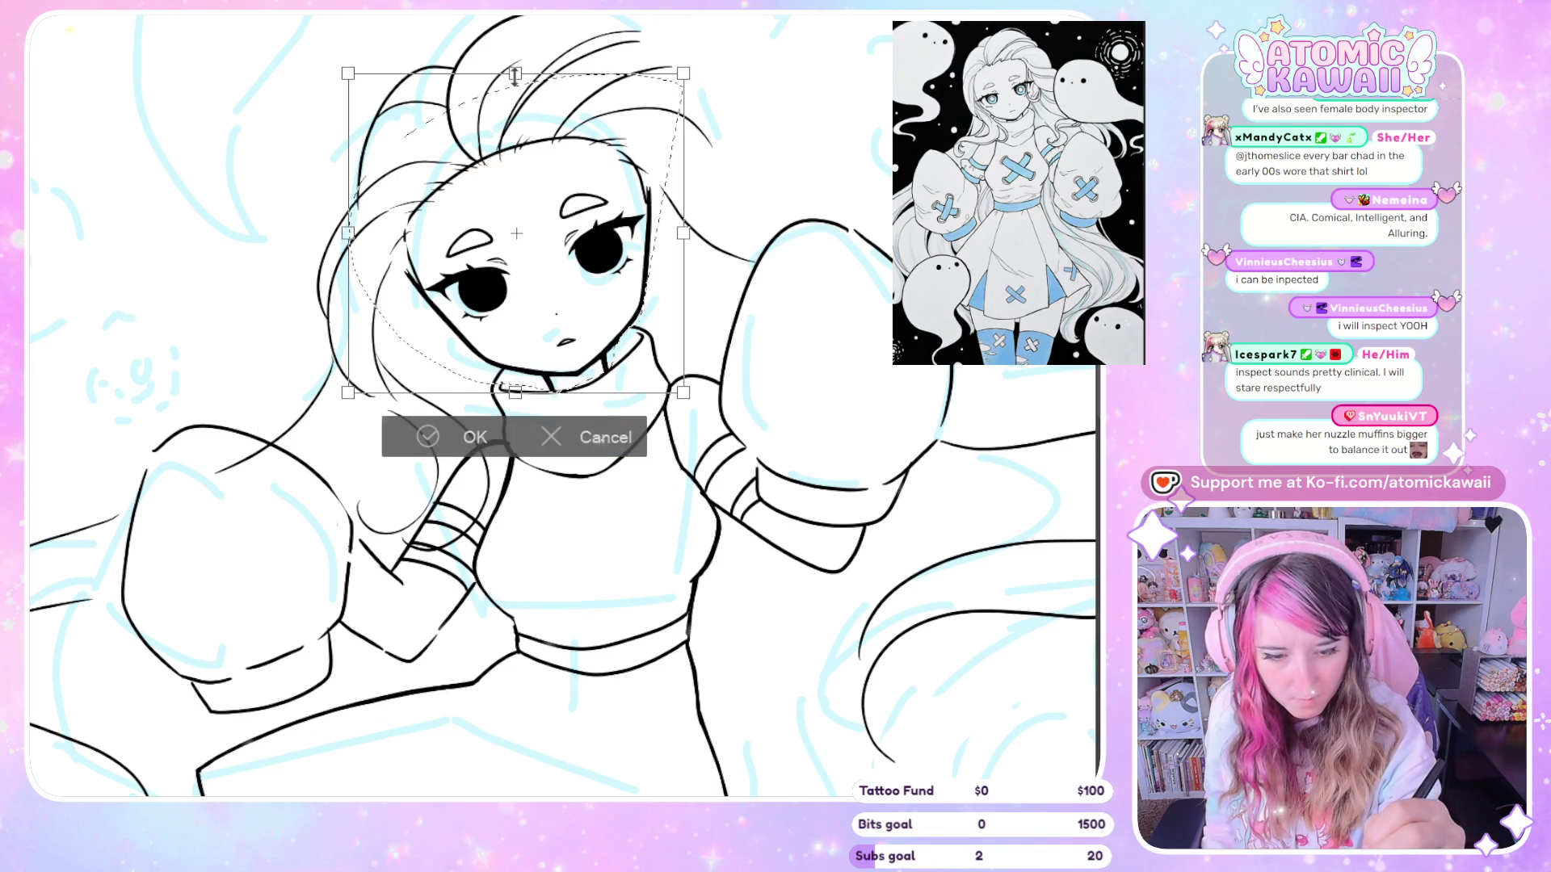
{"action": "left_click_drag", "start_coordinate": [514, 75], "coordinate": [515, 84]}
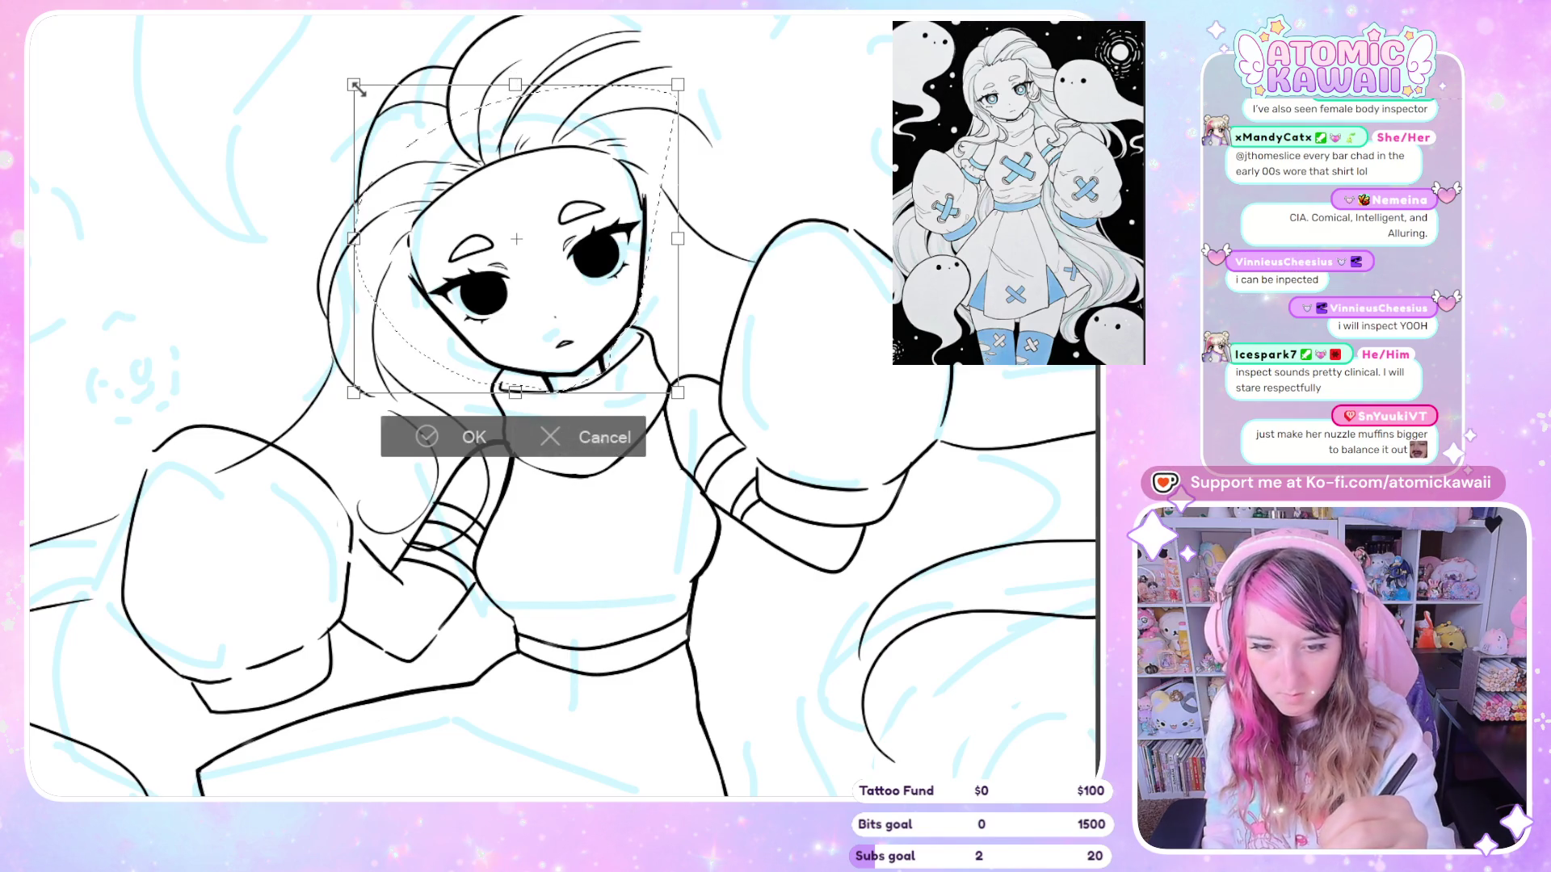
{"action": "left_click_drag", "start_coordinate": [358, 88], "coordinate": [362, 90]}
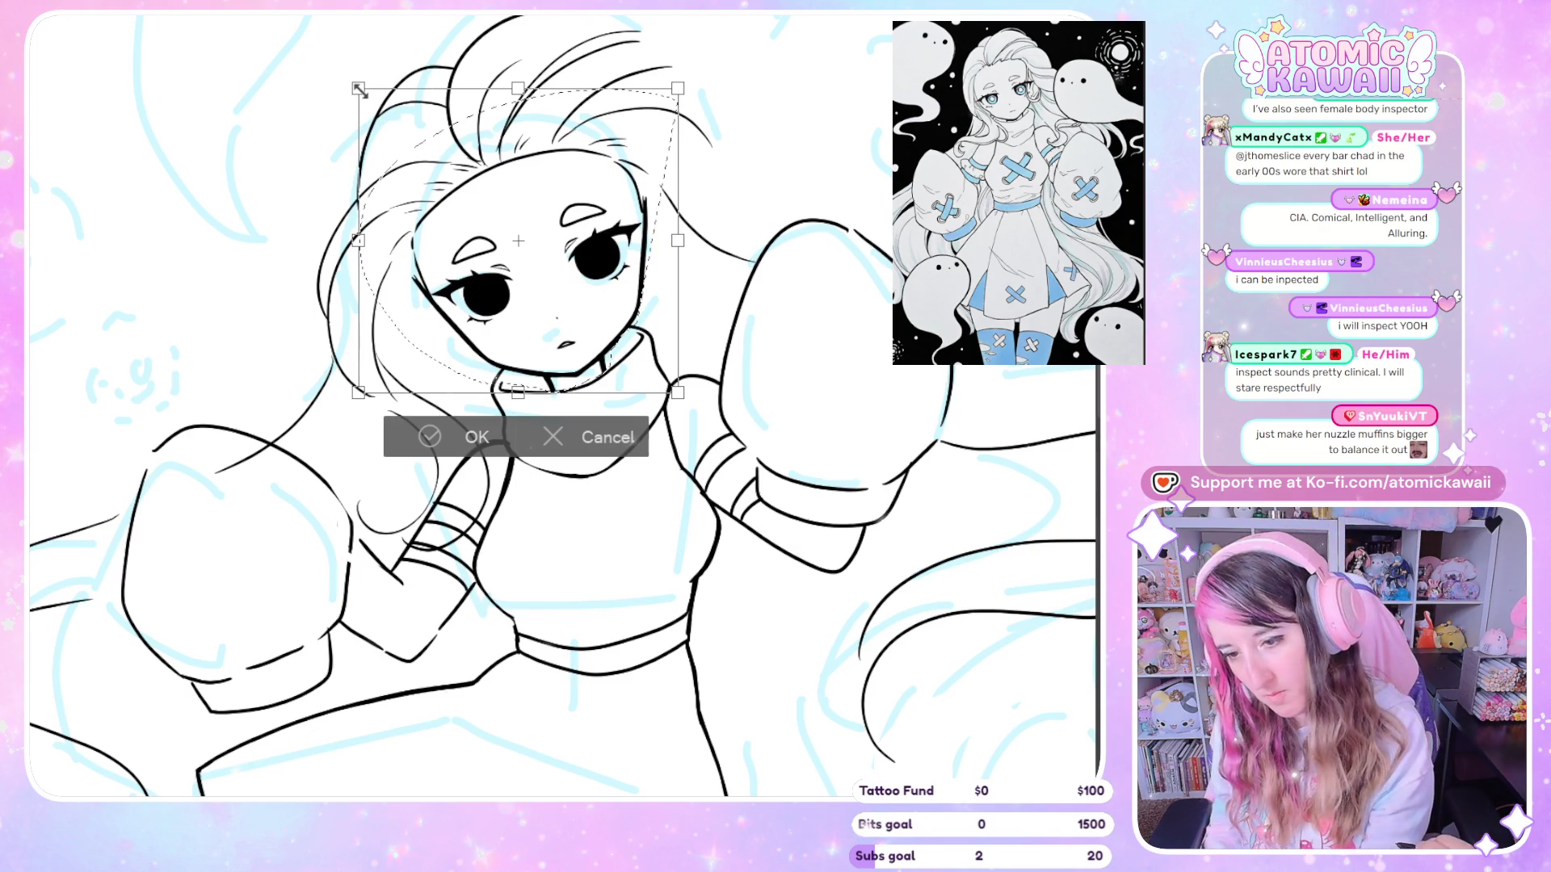
{"action": "left_click_drag", "start_coordinate": [361, 90], "coordinate": [357, 84]}
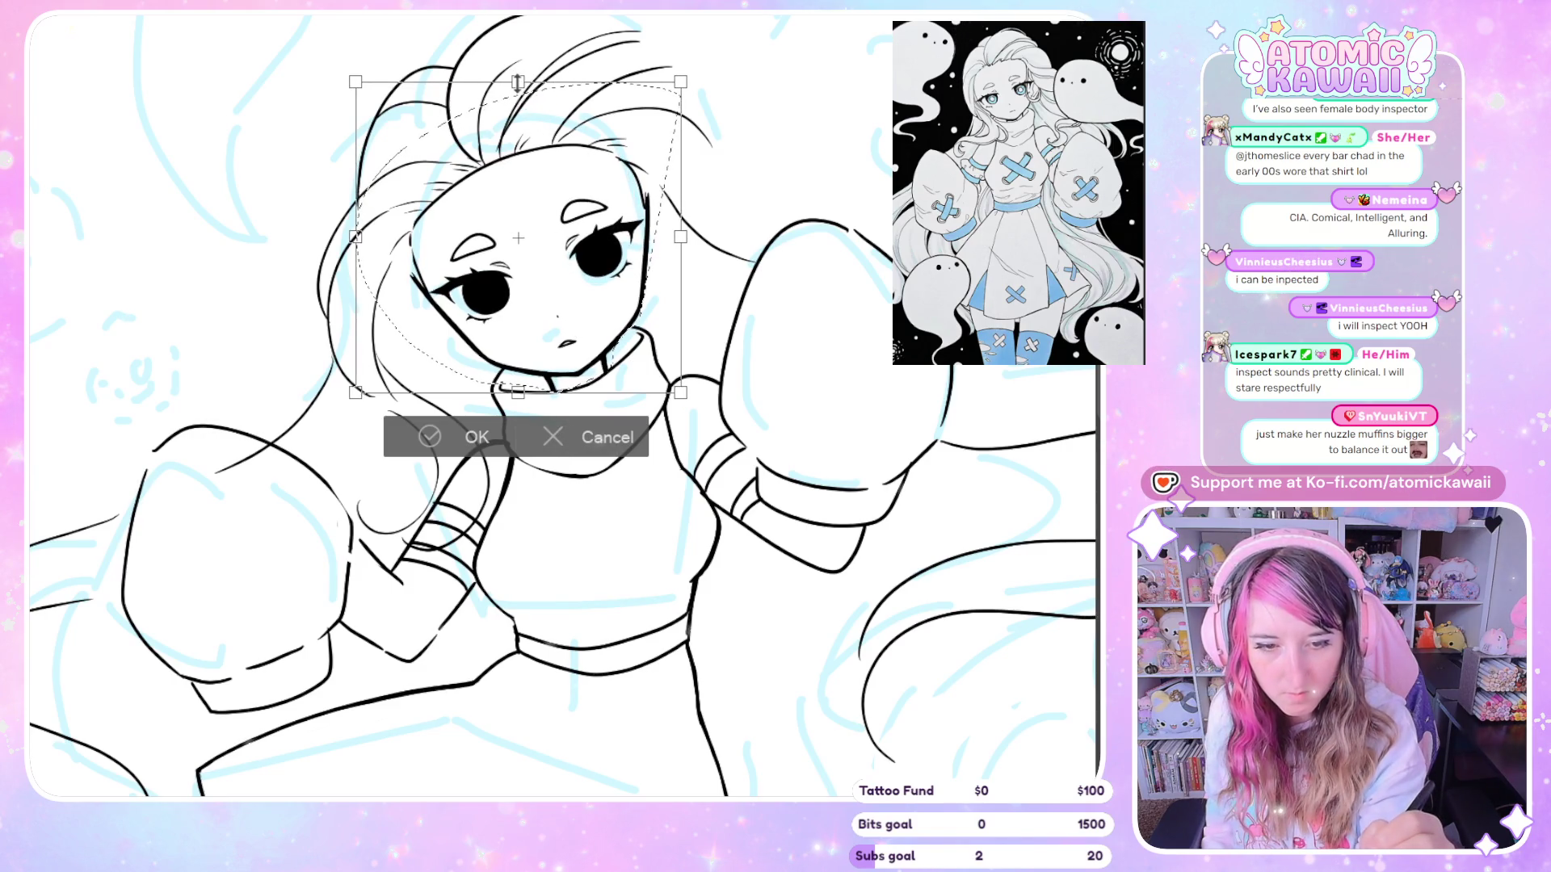
{"action": "left_click", "coordinate": [429, 437]}
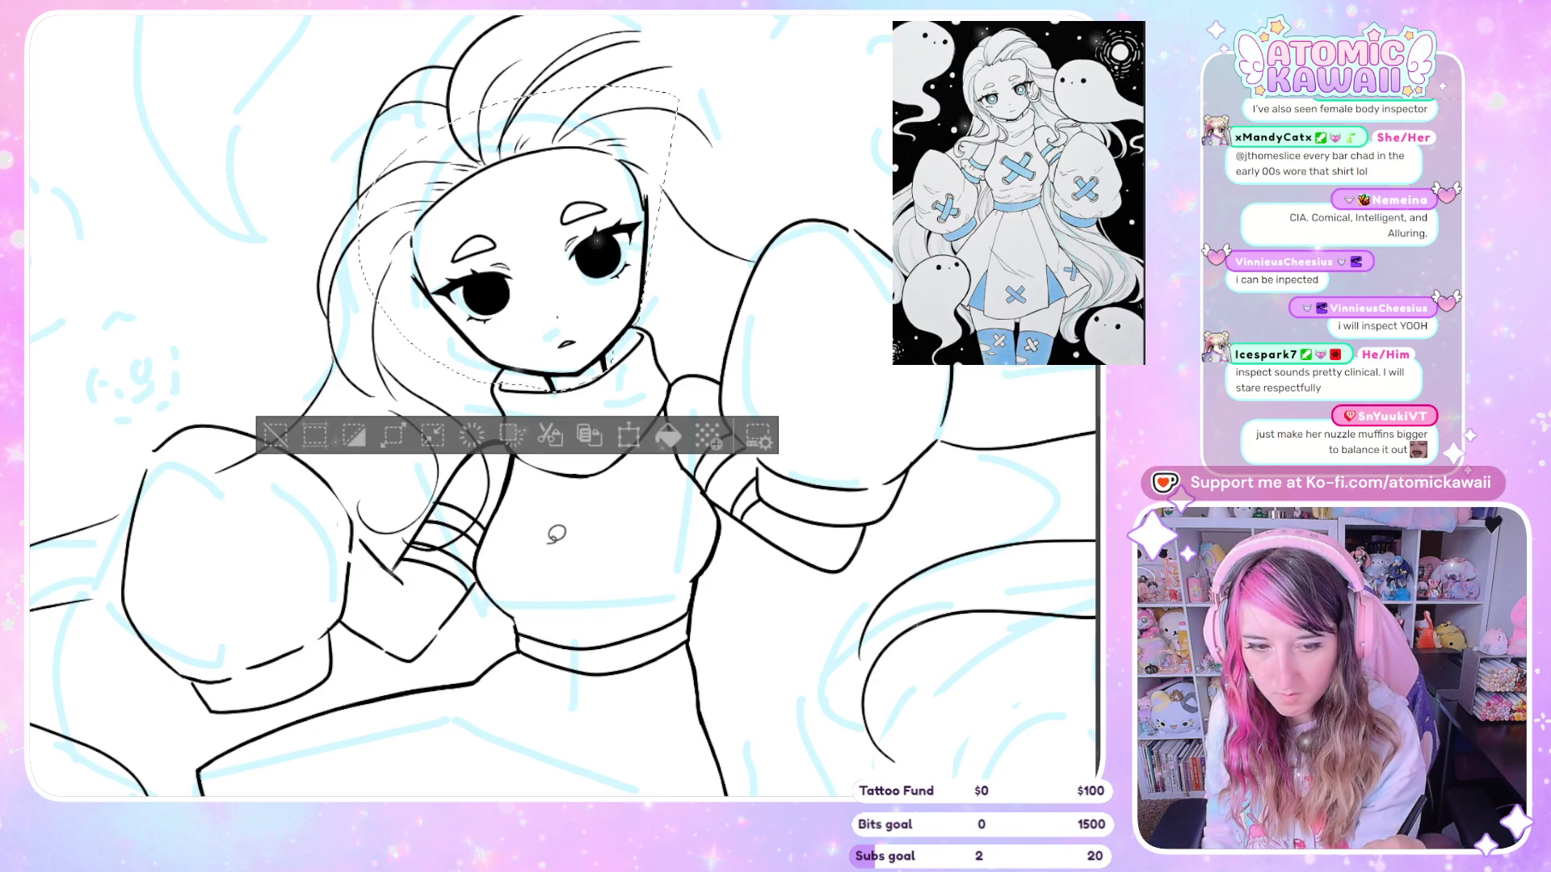
Deselect, commit a further small lineart transform, and fit the whole page in view
{"action": "key", "text": "ctrl+d"}
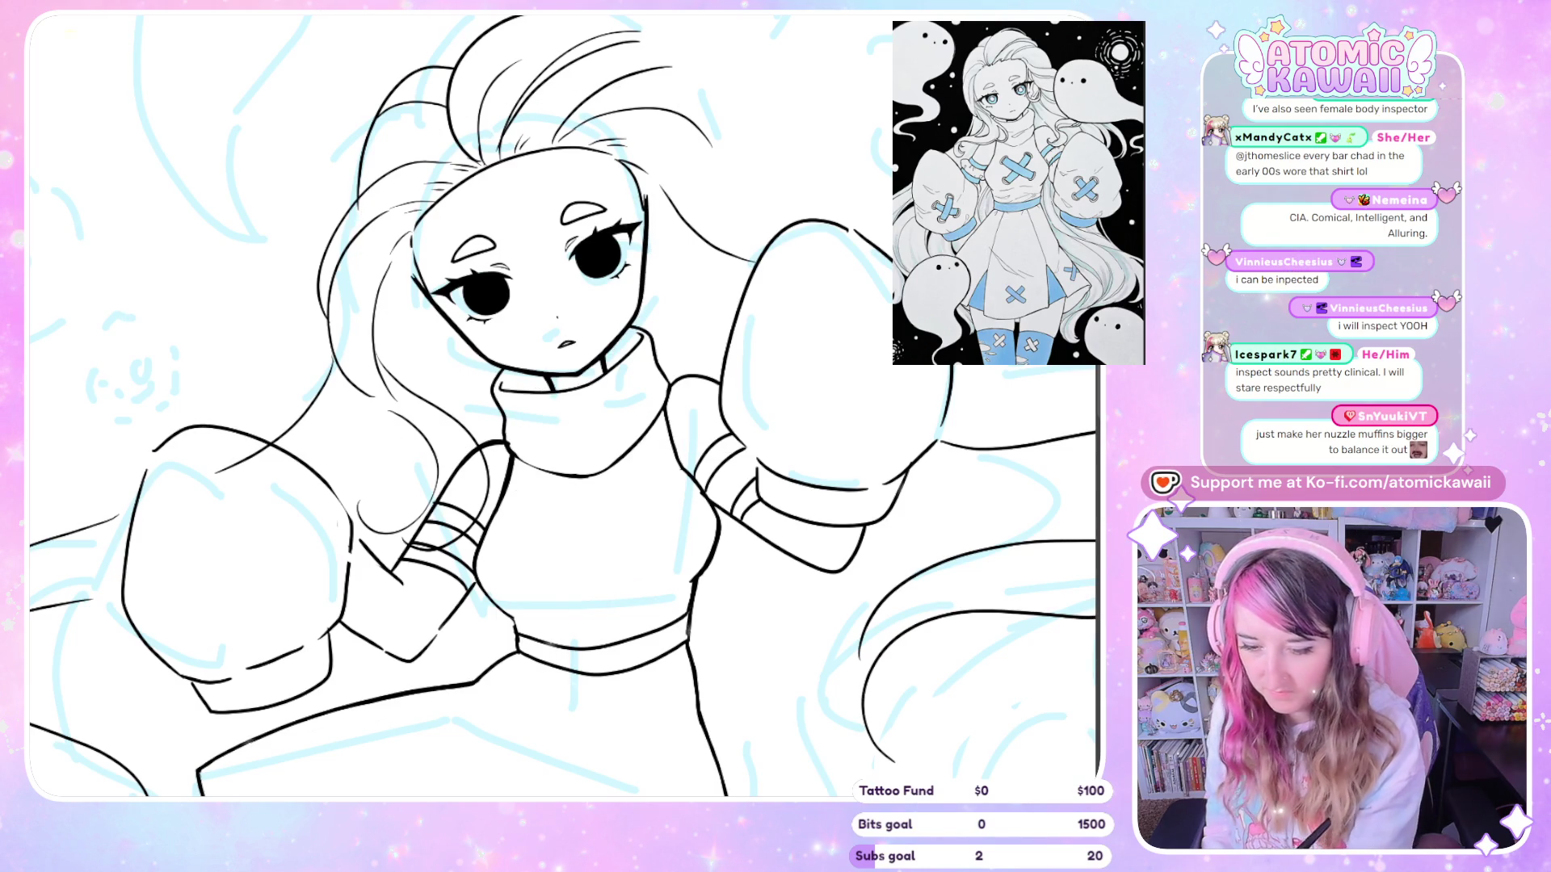
{"action": "key", "text": "ctrl+t"}
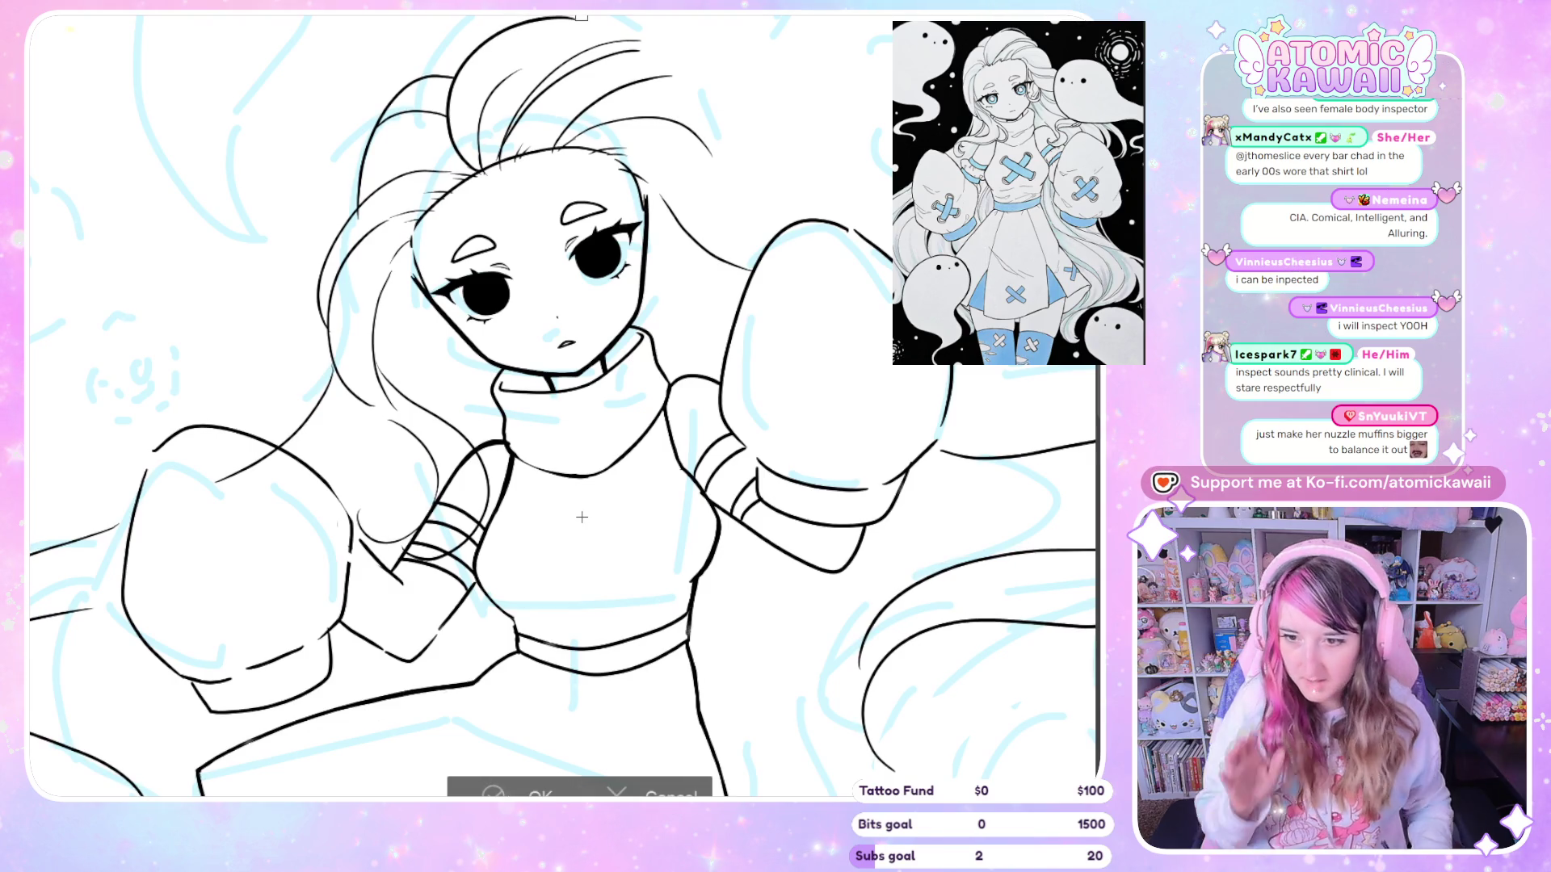
{"action": "left_click", "coordinate": [535, 788]}
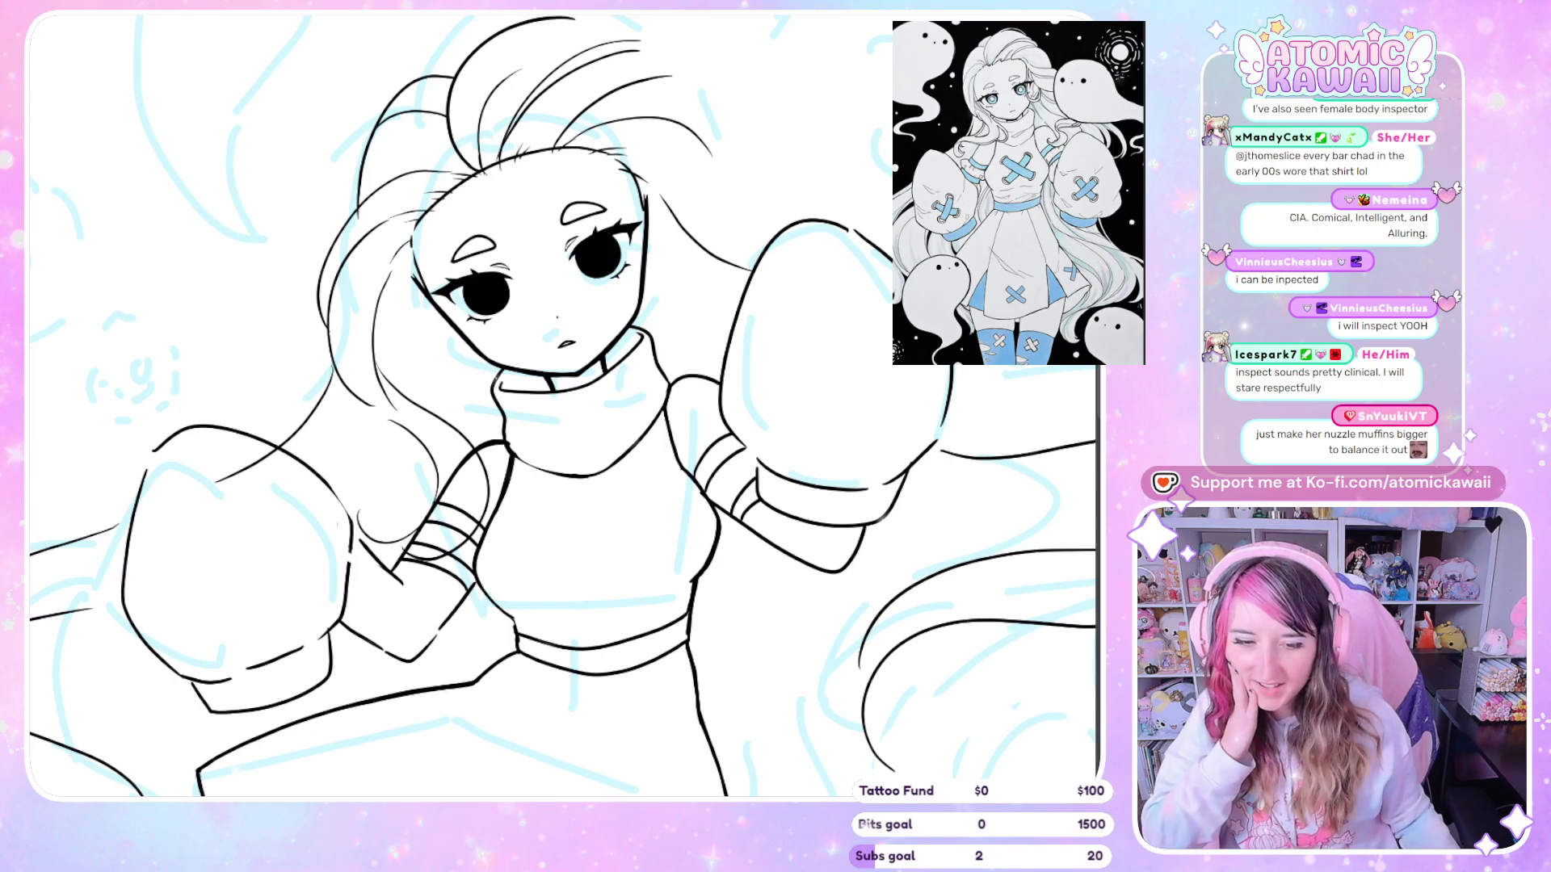
{"action": "key", "text": "ctrl+0"}
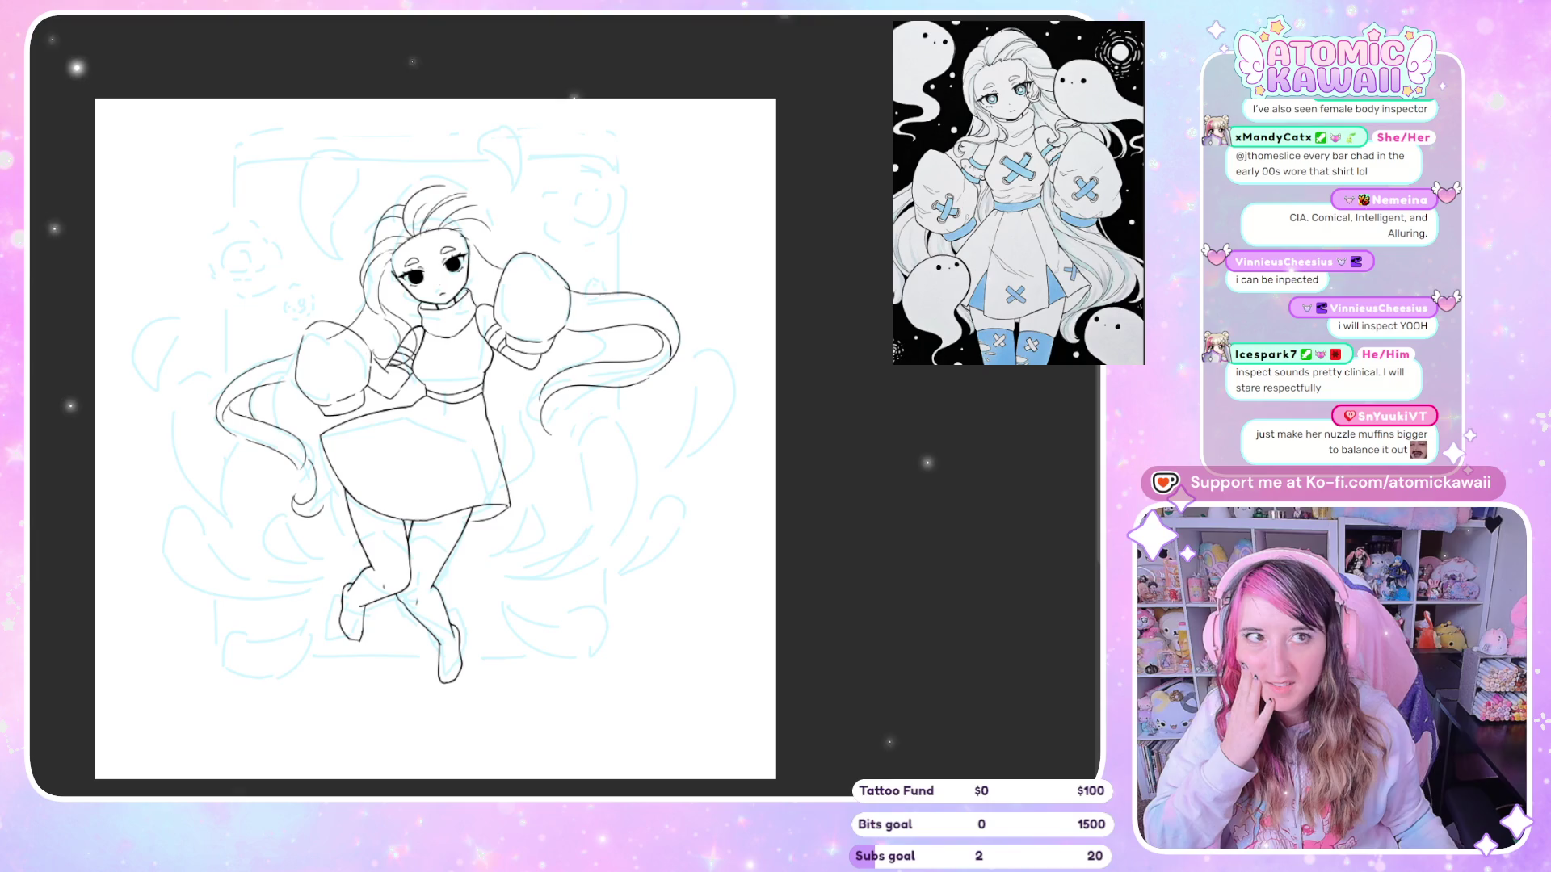
{"action": "scroll", "coordinate": [726, 63], "scroll_direction": "up", "scroll_amount": 5}
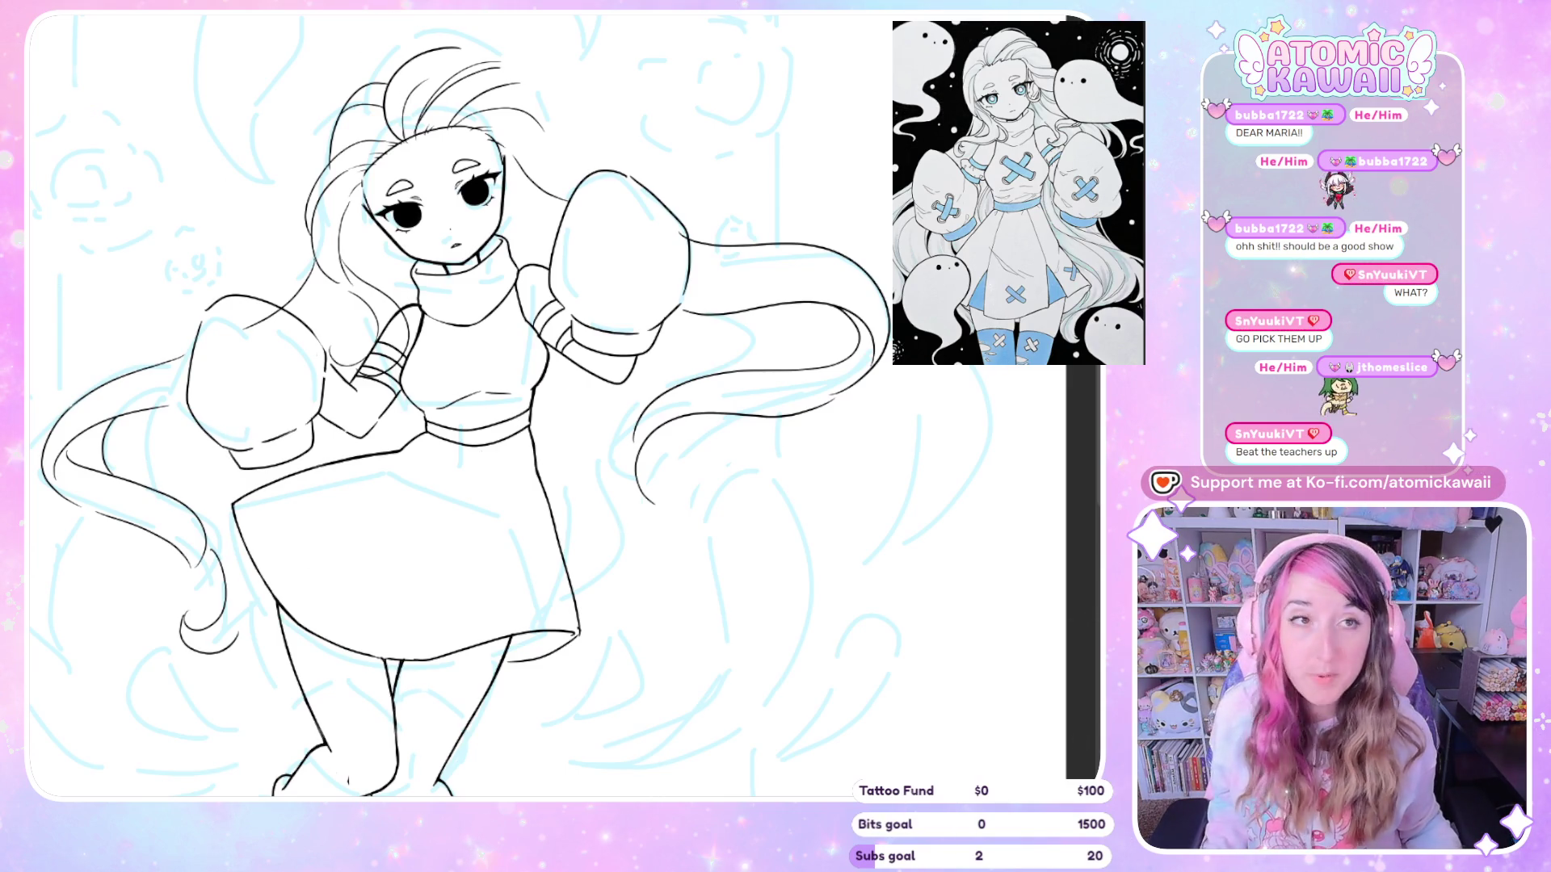
Zoom in and lasso-select the chest area of the girl's turtleneck
{"action": "scroll", "coordinate": [608, 165], "scroll_direction": "down", "scroll_amount": 2}
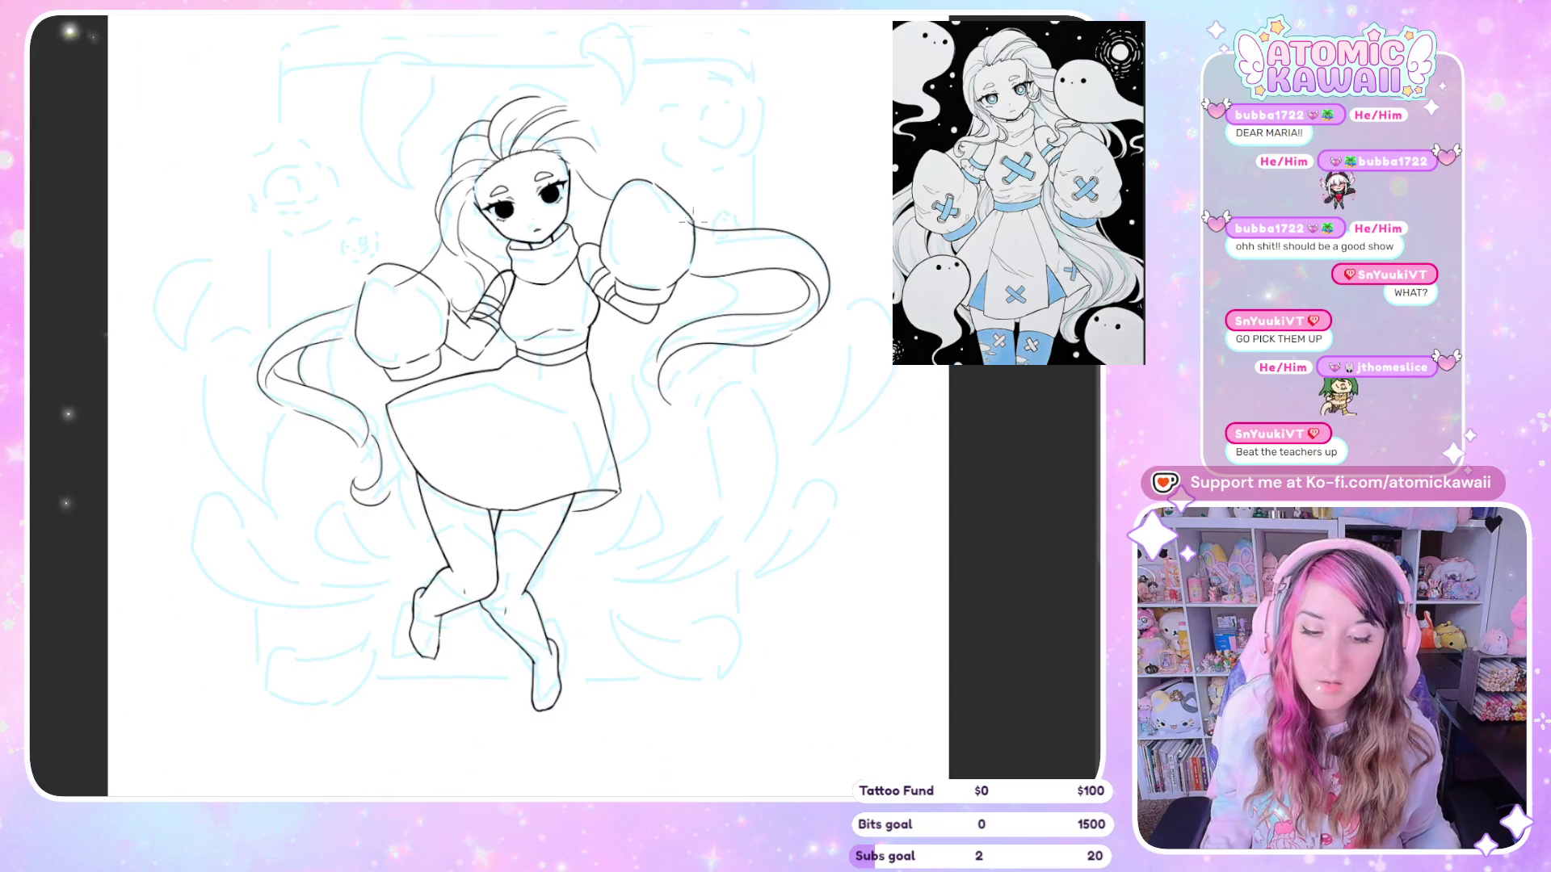
{"action": "scroll", "coordinate": [608, 165], "scroll_direction": "up", "scroll_amount": 2}
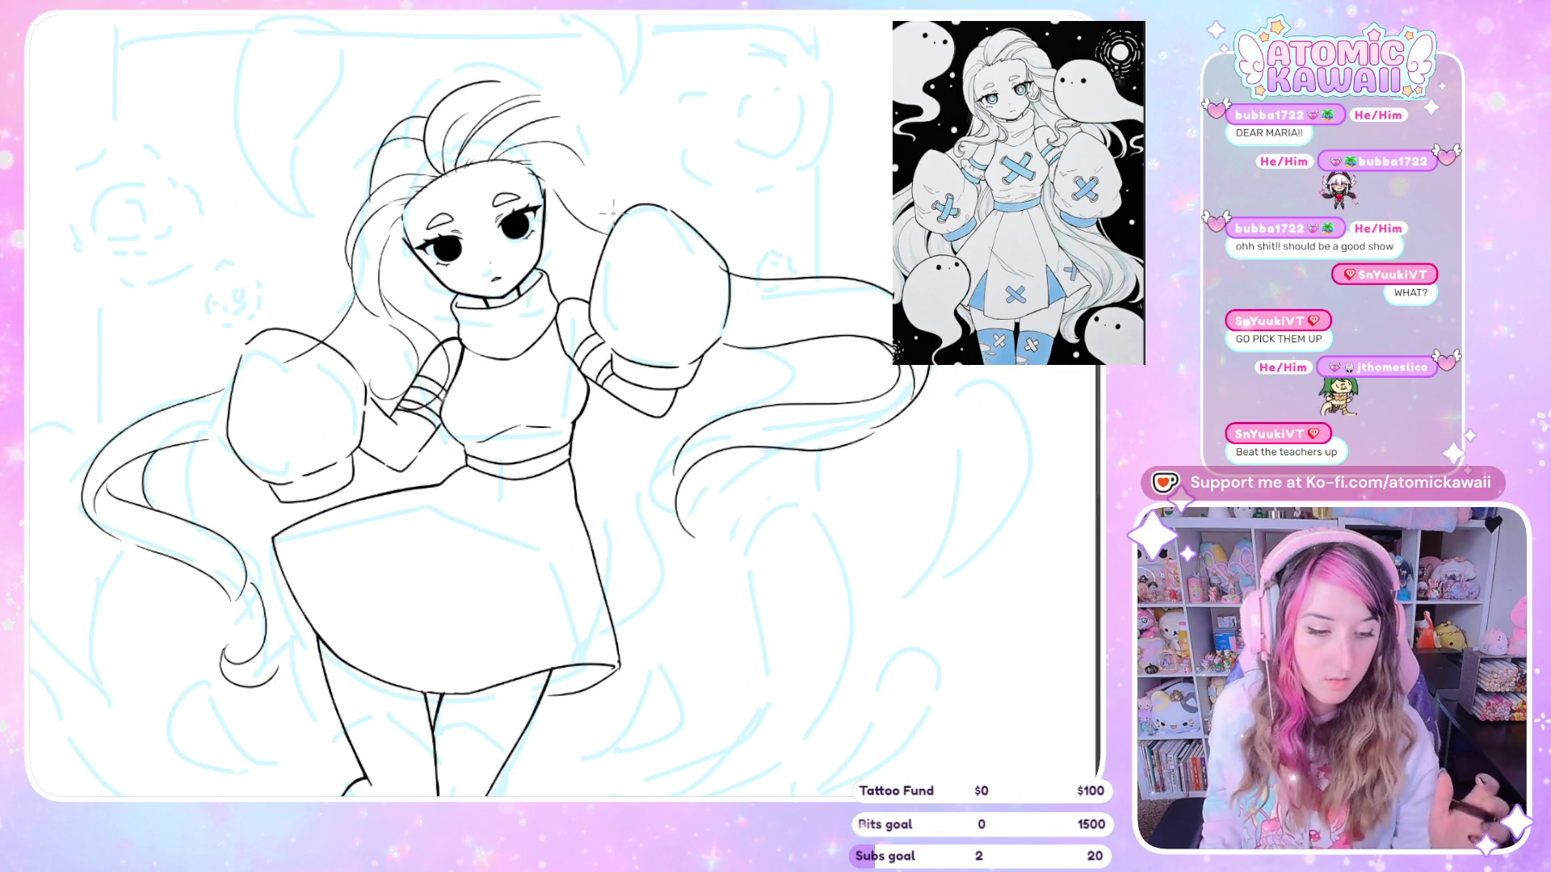
{"action": "scroll", "coordinate": [814, 321], "scroll_direction": "up", "scroll_amount": 1}
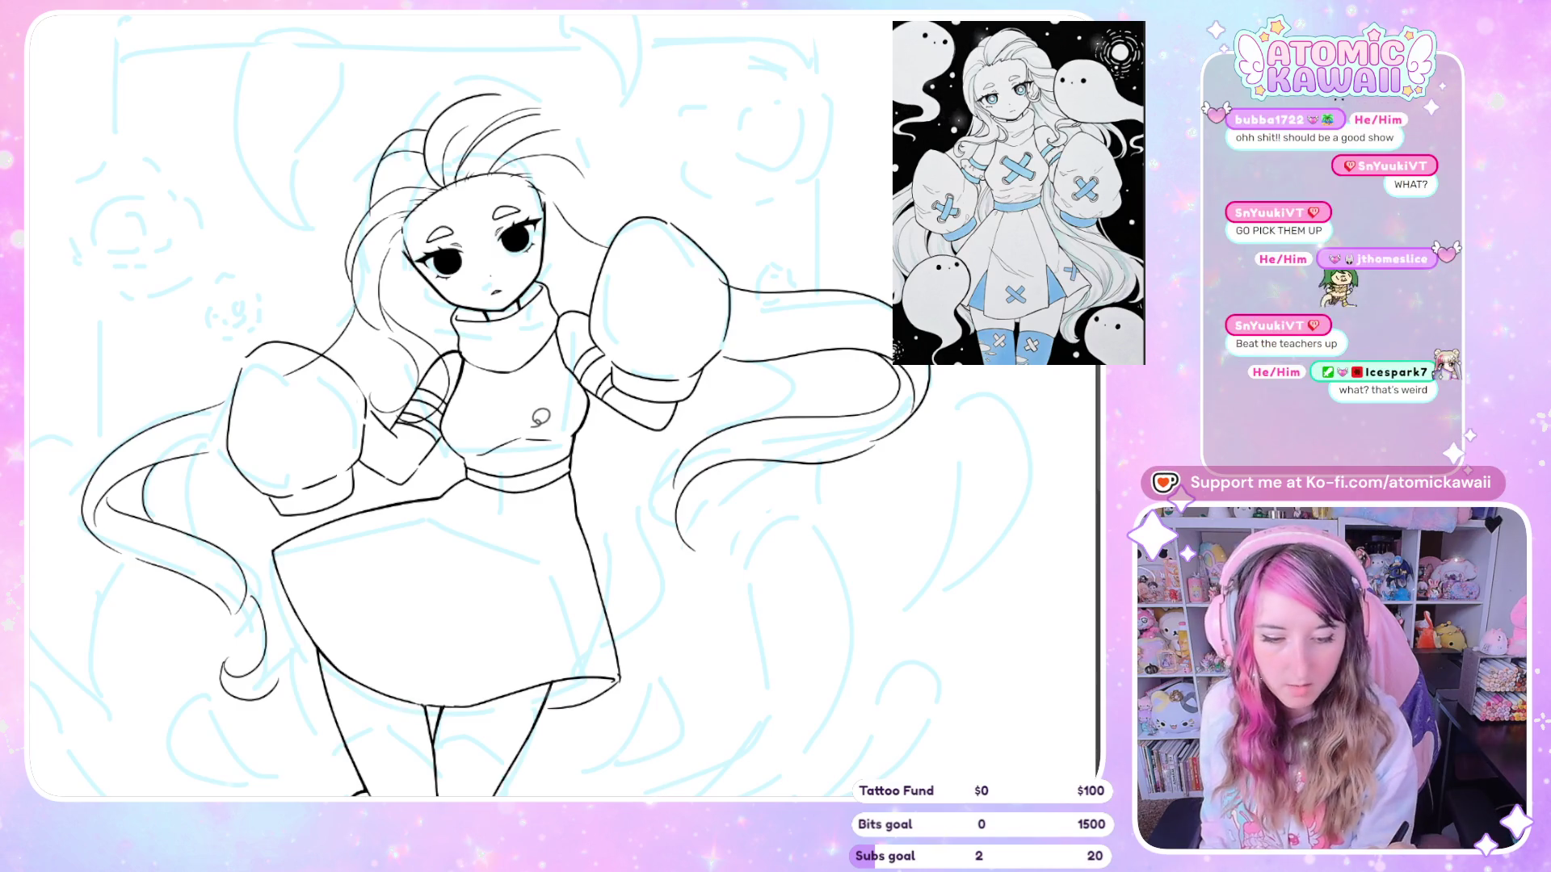
{"action": "mouse_move", "coordinate": [533, 404]}
{"action": "left_mouse_down"}
{"action": "mouse_move", "coordinate": [494, 409]}
{"action": "mouse_move", "coordinate": [475, 448]}
{"action": "mouse_move", "coordinate": [521, 462]}
{"action": "mouse_move", "coordinate": [566, 406]}
{"action": "left_mouse_up"}
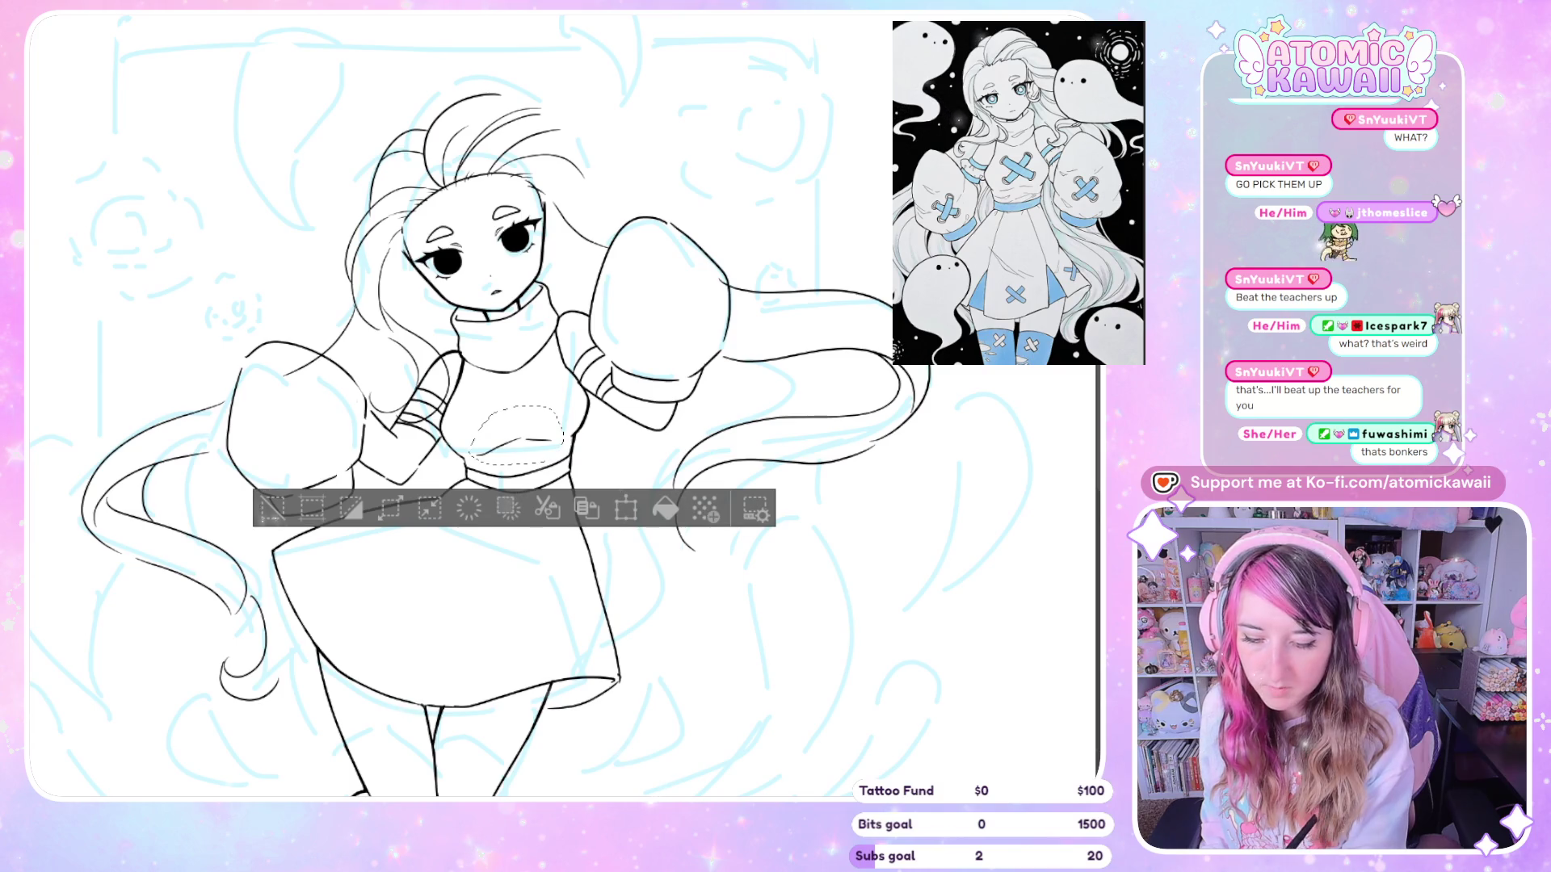
Clear the chest selection
{"action": "key", "text": "ctrl+d"}
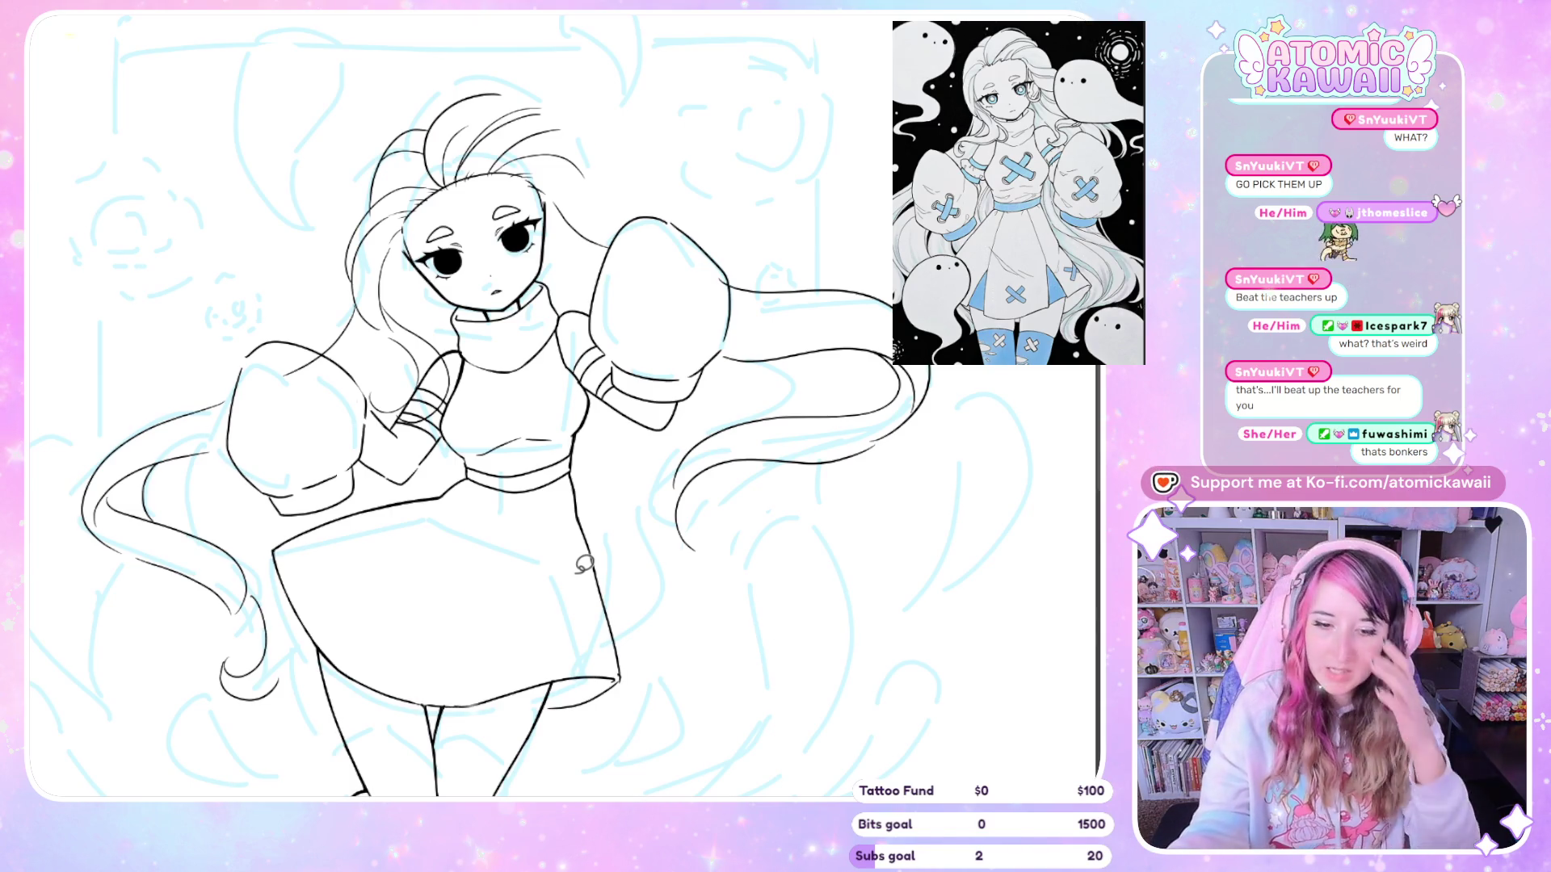
{"action": "key", "text": "ctrl+0"}
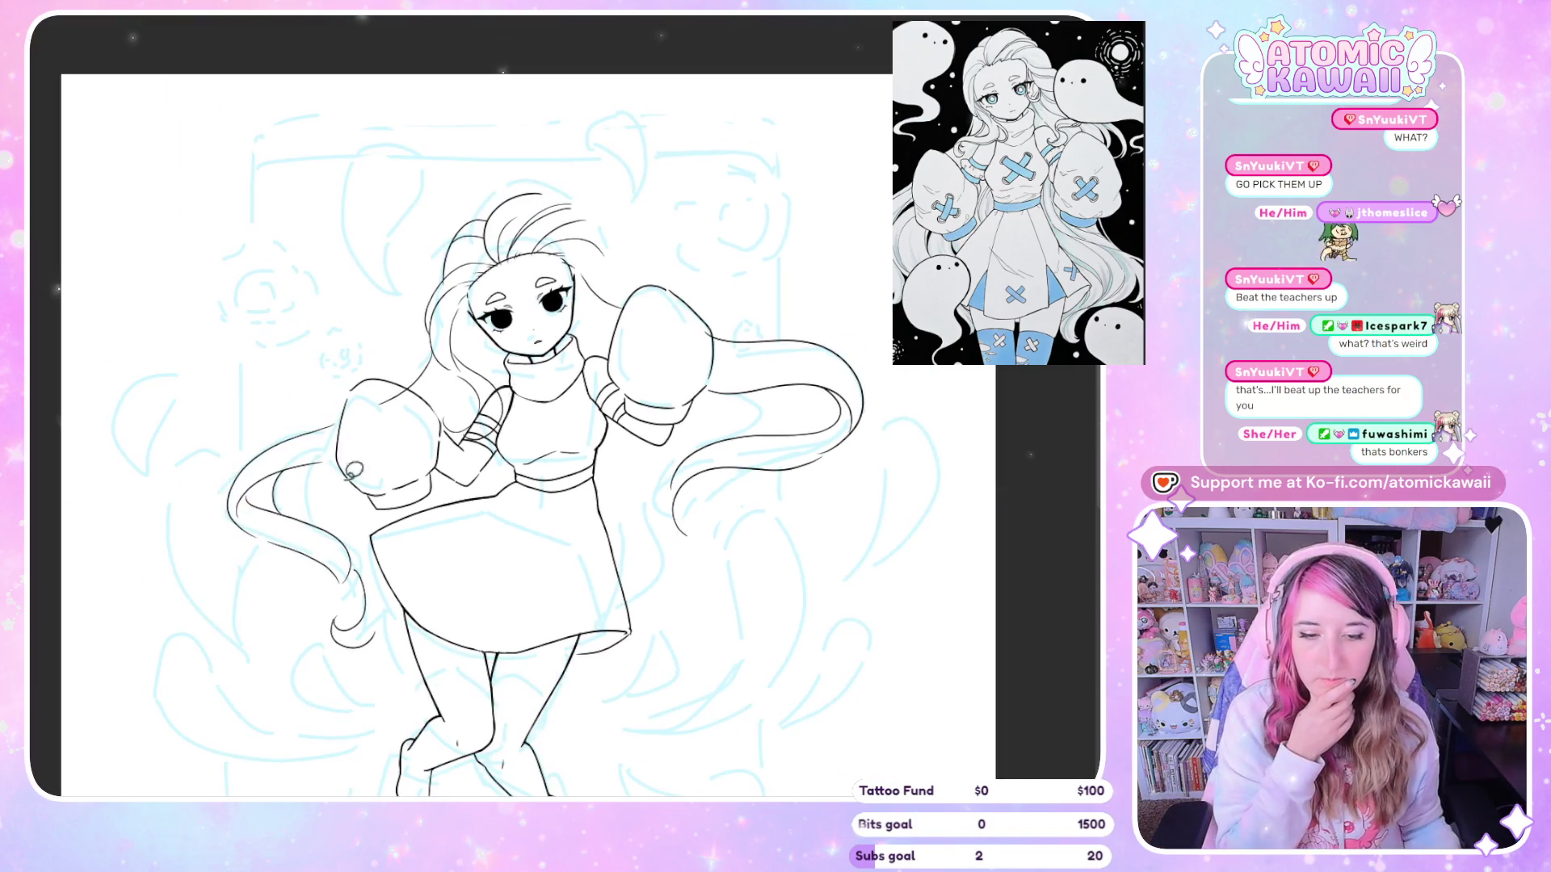
{"action": "scroll", "coordinate": [497, 442], "scroll_direction": "up", "scroll_amount": 3}
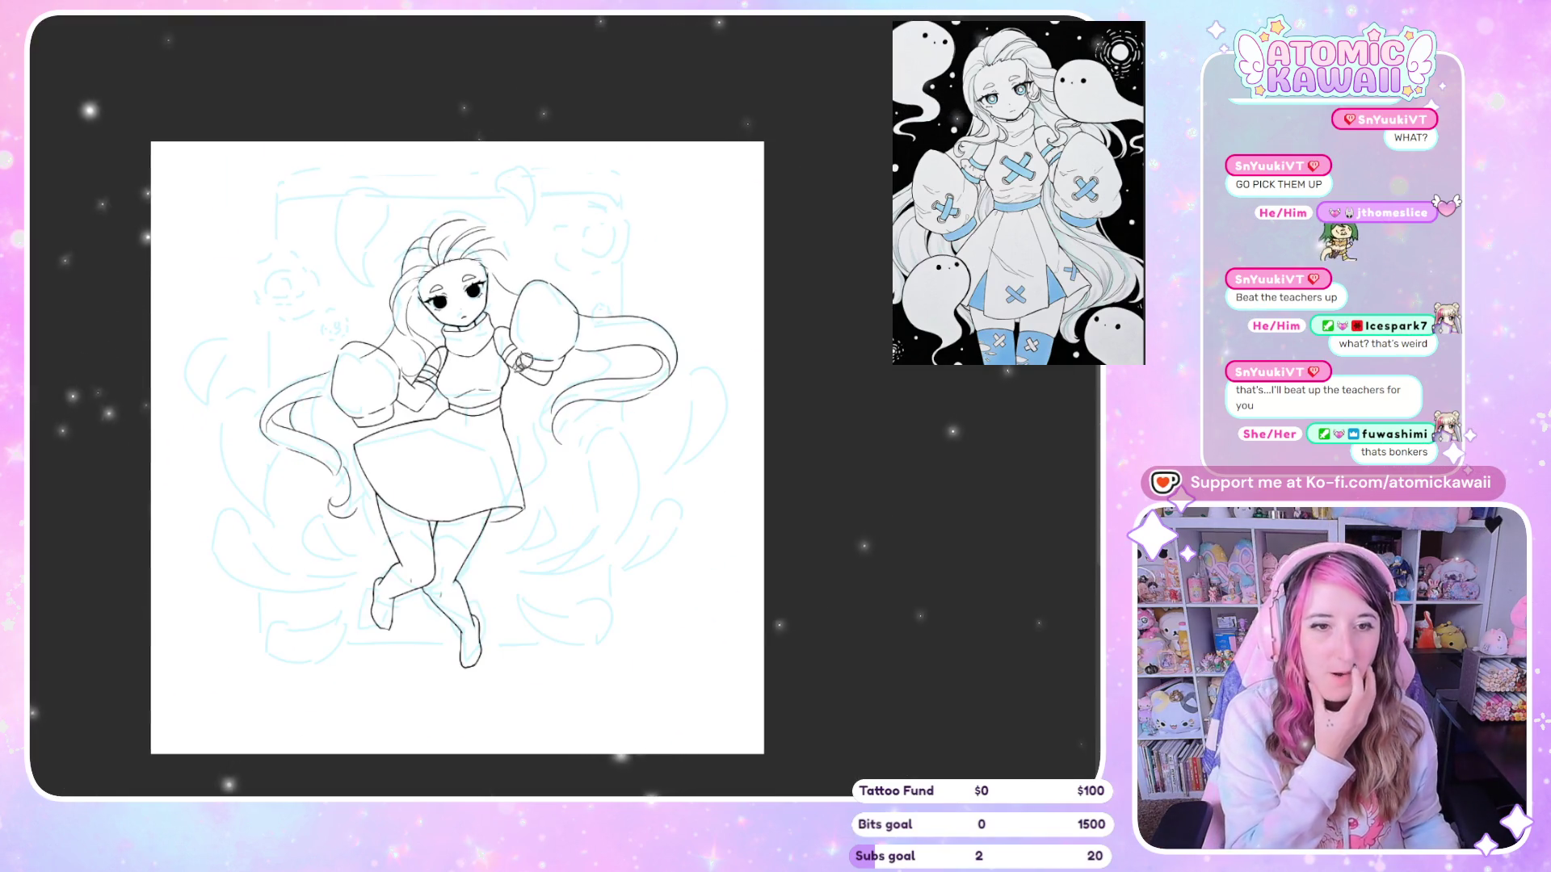